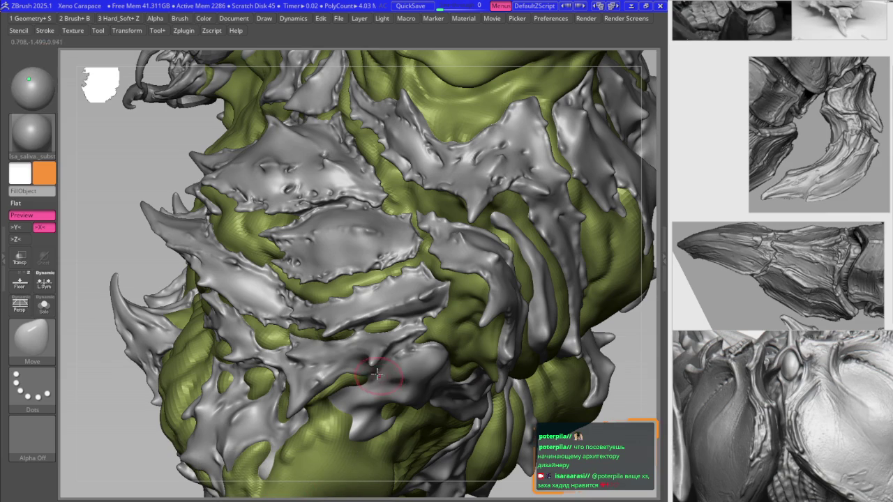
# - Select the other subtool, load the Move brush and enable X symmetry on the chest
pyautogui.moveTo(293, 328); pyautogui.dragTo(330, 281, button='right')
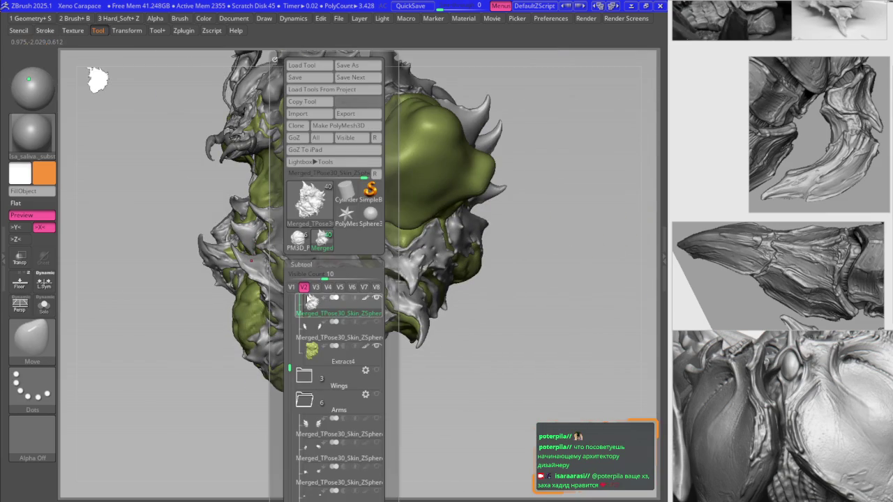
pyautogui.click(294, 292)
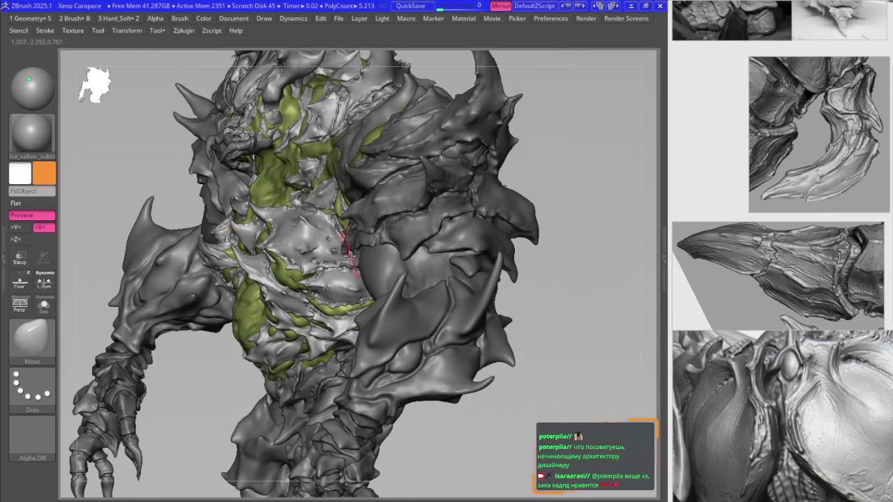
pyautogui.press('q')
pyautogui.moveTo(378, 253)
pyautogui.keyDown('ctrl'); pyautogui.mouseDown(button='right')
pyautogui.moveTo(313, 319)
pyautogui.moveTo(337, 288)
pyautogui.moveTo(391, 300)
pyautogui.moveTo(345, 305)
pyautogui.moveTo(356, 279)
pyautogui.moveTo(398, 255)
pyautogui.moveTo(335, 262)
pyautogui.moveTo(320, 250)
pyautogui.moveTo(319, 260)
pyautogui.mouseUp(button='right'); pyautogui.keyUp('ctrl')
pyautogui.press('x')
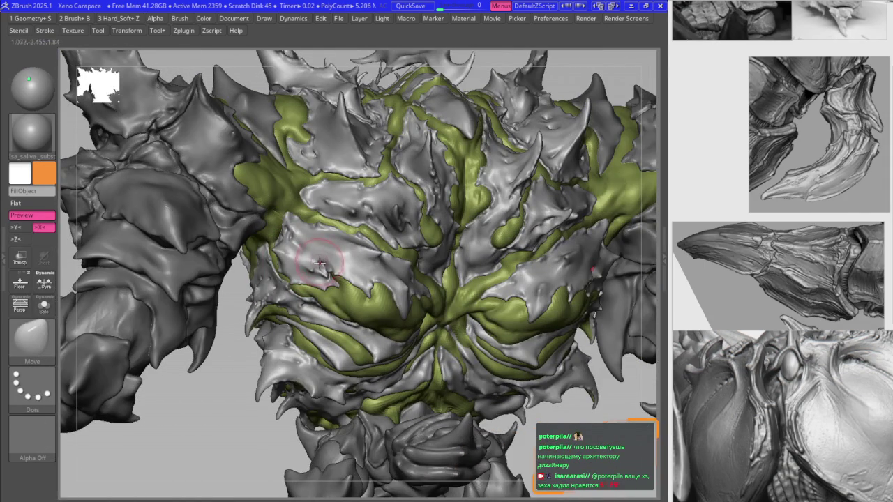
pyautogui.press('space')
# - Nudge the right-side chest plate edges with B2_Krabi_Highlight and Move so they drape over the flesh
pyautogui.keyDown('ctrl'); pyautogui.moveTo(269, 286); pyautogui.dragTo(314, 228, button='right'); pyautogui.keyUp('ctrl')
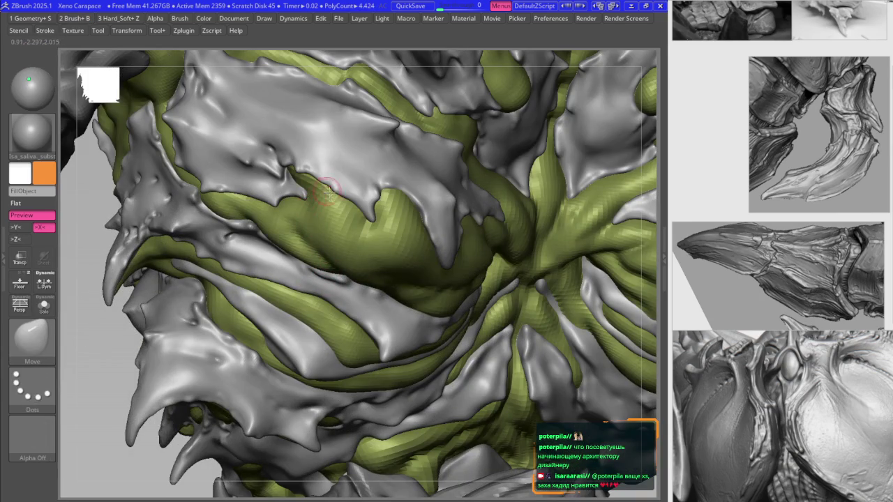
pyautogui.press('b')
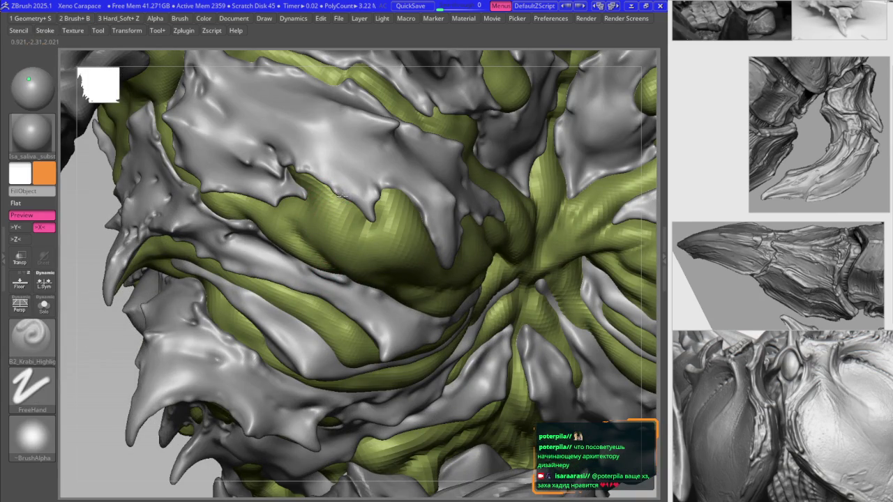
pyautogui.press('b')
pyautogui.press('m')
pyautogui.press('v')
pyautogui.moveTo(299, 178)
pyautogui.keyDown('ctrl'); pyautogui.mouseDown(button='right')
pyautogui.moveTo(271, 246)
pyautogui.moveTo(349, 300)
pyautogui.mouseUp(button='right'); pyautogui.keyUp('ctrl')
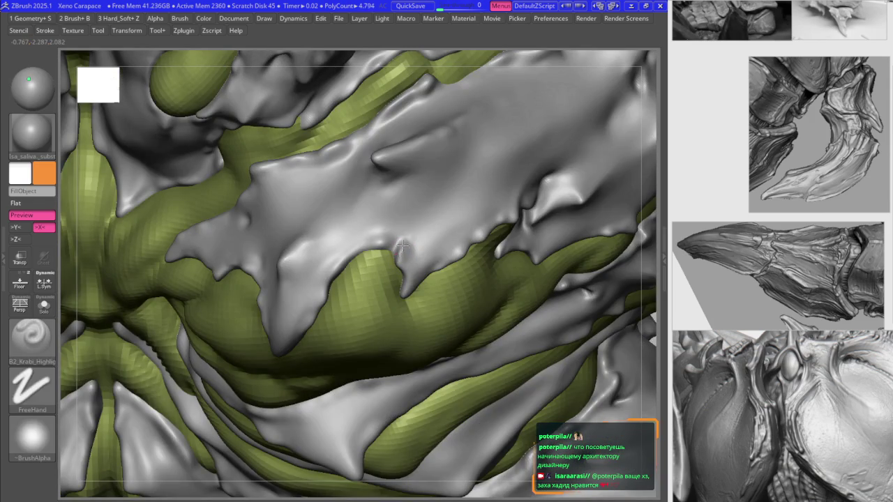
# - Mask and smooth the right plate, then pick B2_Krabi_Highlight and toggle subdivision levels
pyautogui.press('ctrl')
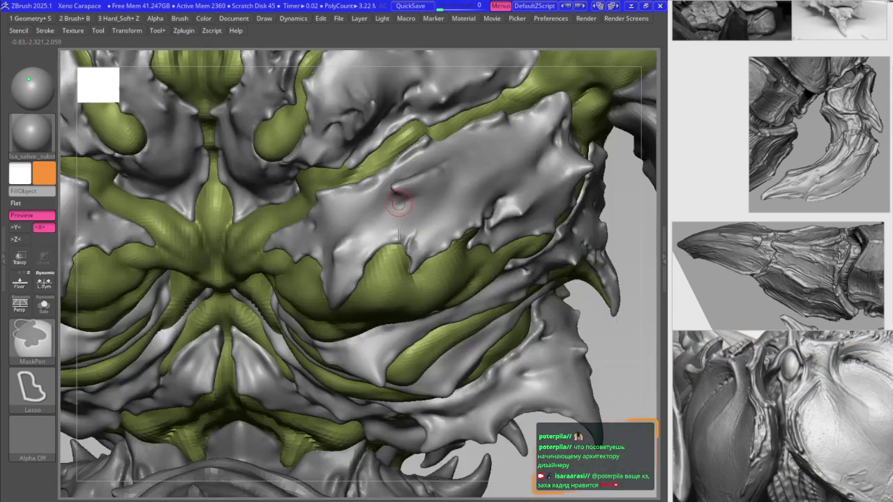
pyautogui.press('shift')
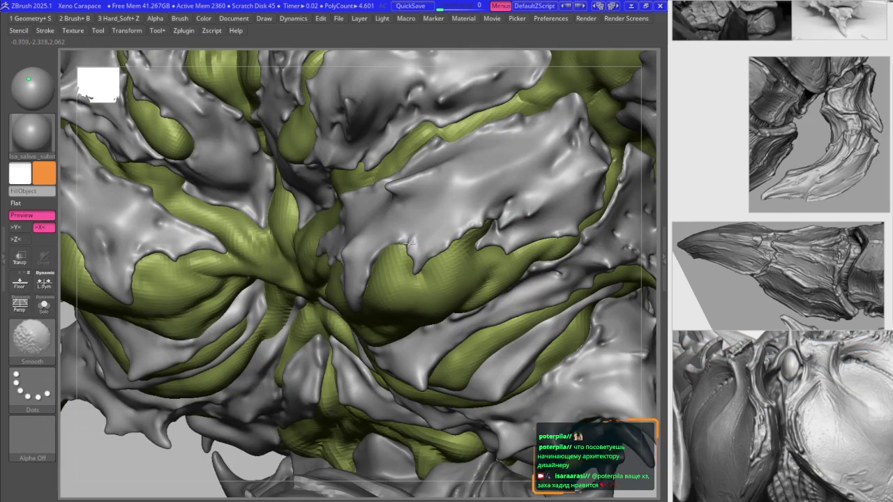
pyautogui.press('b')
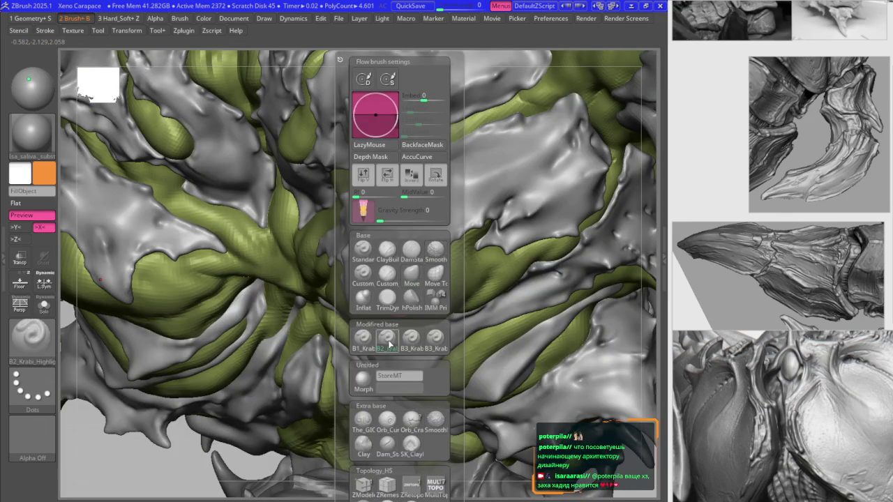
pyautogui.click(386, 338)
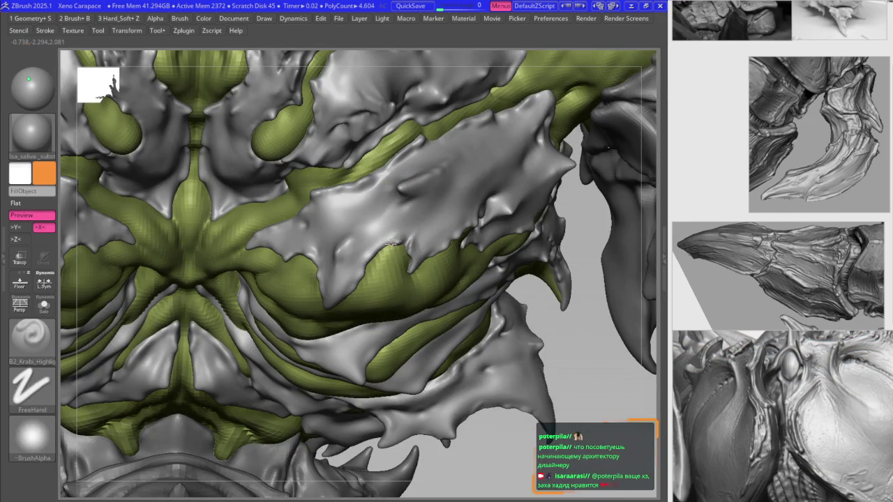
pyautogui.hotkey('shift', 'd')
pyautogui.press('d')
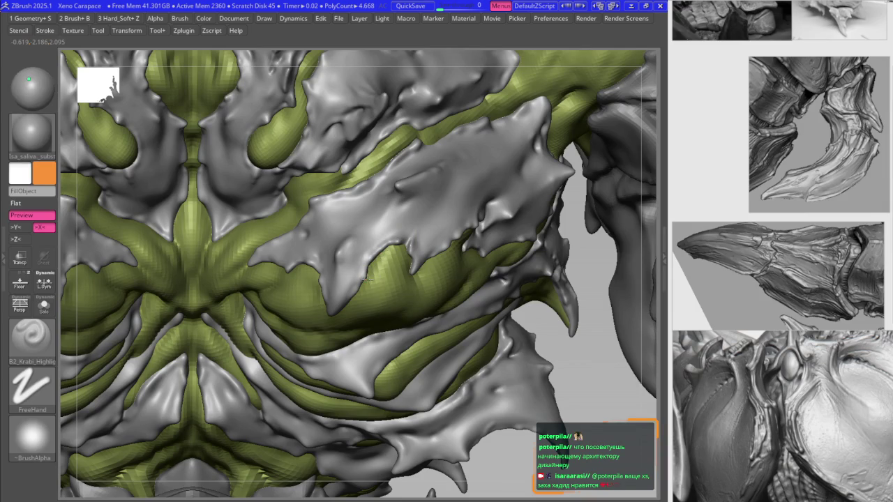
# - Alternate Move and B2_Krabi_Highlight to reshape the jagged plate edges into spiky hanging tips
pyautogui.press('b')
pyautogui.press('m')
pyautogui.press('v')
pyautogui.keyDown('shift'); pyautogui.moveTo(363, 279); pyautogui.dragTo(393, 248, button='right'); pyautogui.keyUp('shift')
pyautogui.press('1')
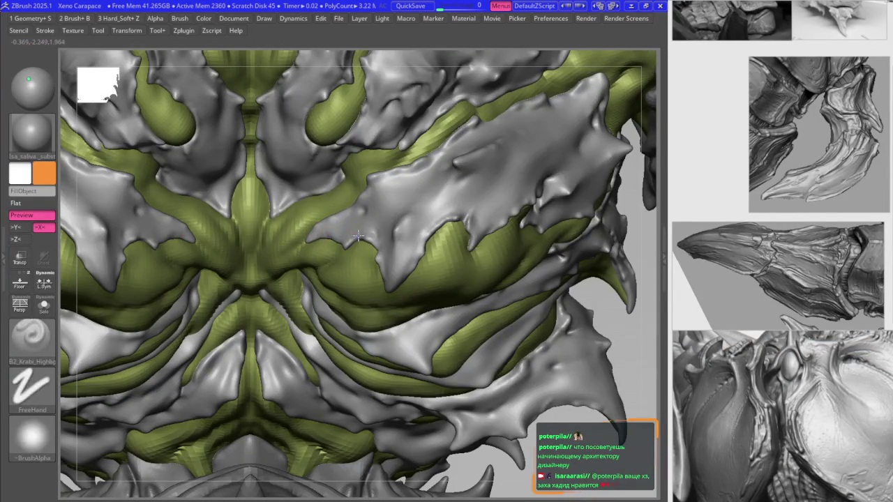
pyautogui.press('1')
pyautogui.press('f')
pyautogui.moveTo(299, 256)
pyautogui.mouseDown(button='right')
pyautogui.moveTo(278, 294)
pyautogui.moveTo(305, 257)
pyautogui.mouseUp(button='right')
pyautogui.press('1')
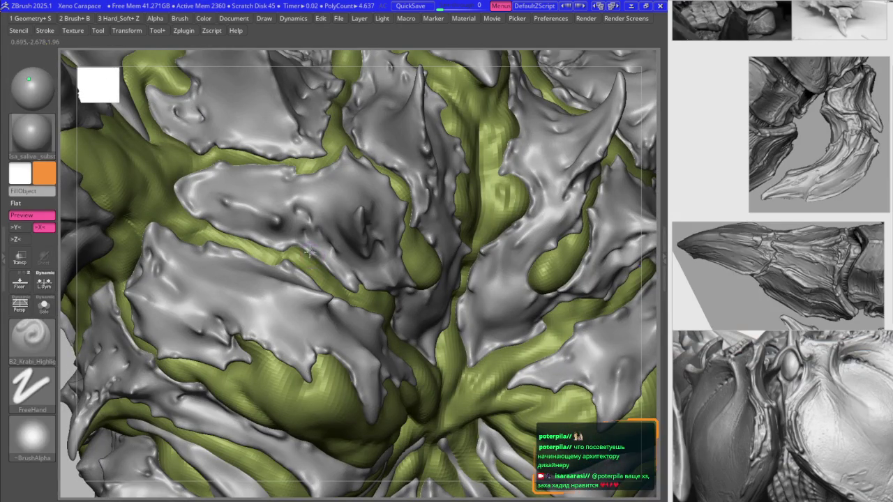
pyautogui.press('1')
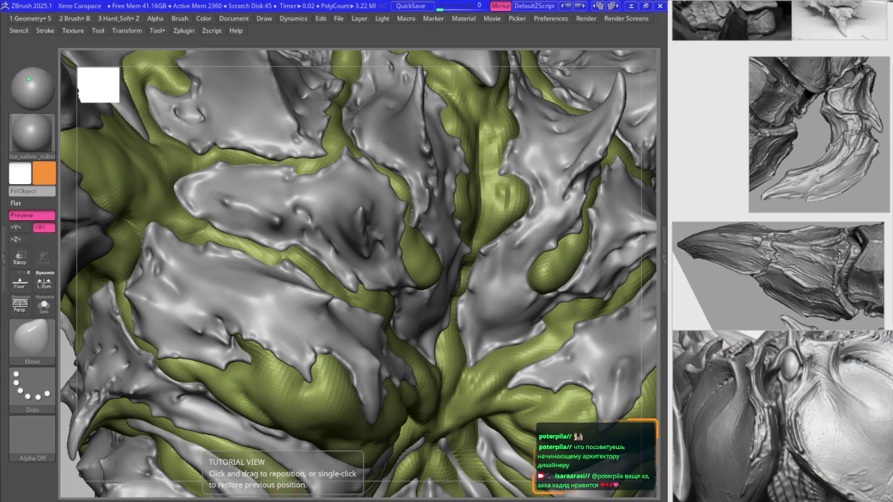
# - Push the central chest plates with Move at lower subdivision levels, then crease edges at full detail
pyautogui.hotkey('shift', 'd')
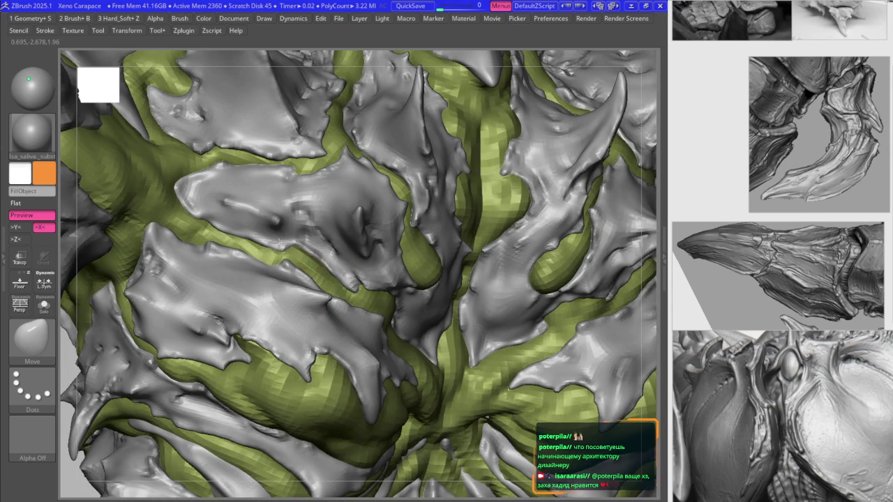
pyautogui.hotkey('shift', 'd')
pyautogui.press('d')
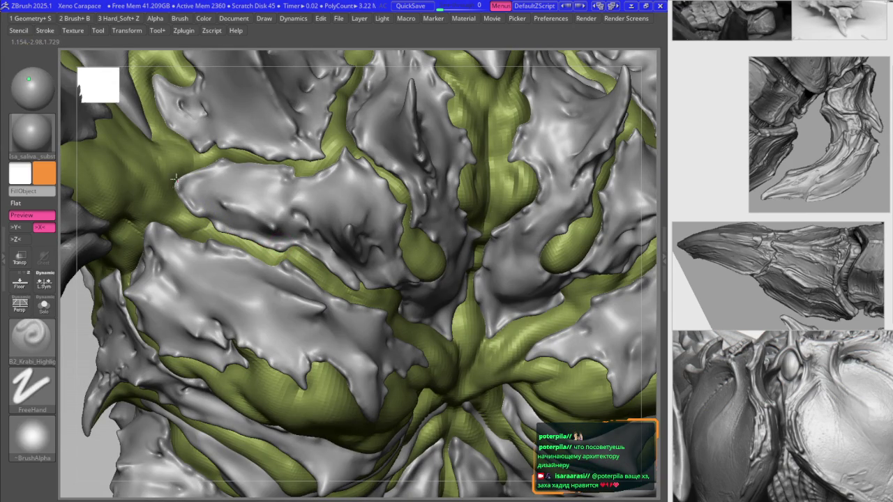
pyautogui.press('b')
pyautogui.press('m')
pyautogui.press('v')
pyautogui.hotkey('shift', 'd')
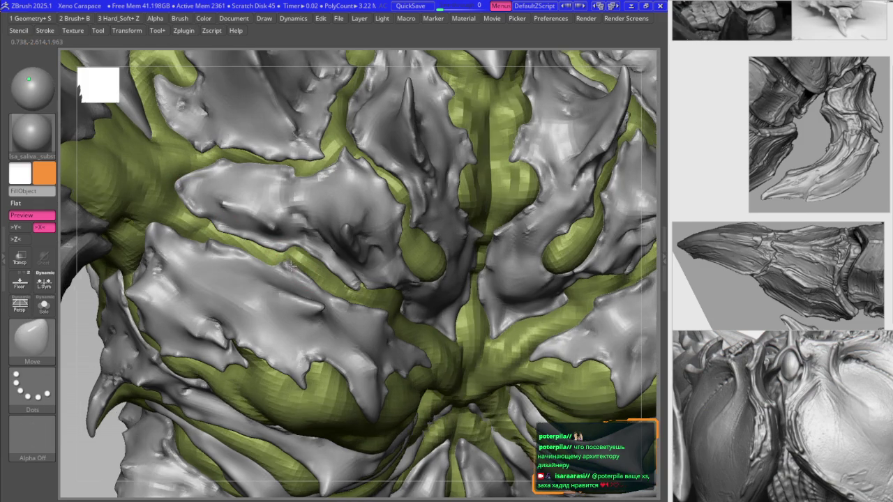
pyautogui.press('d')
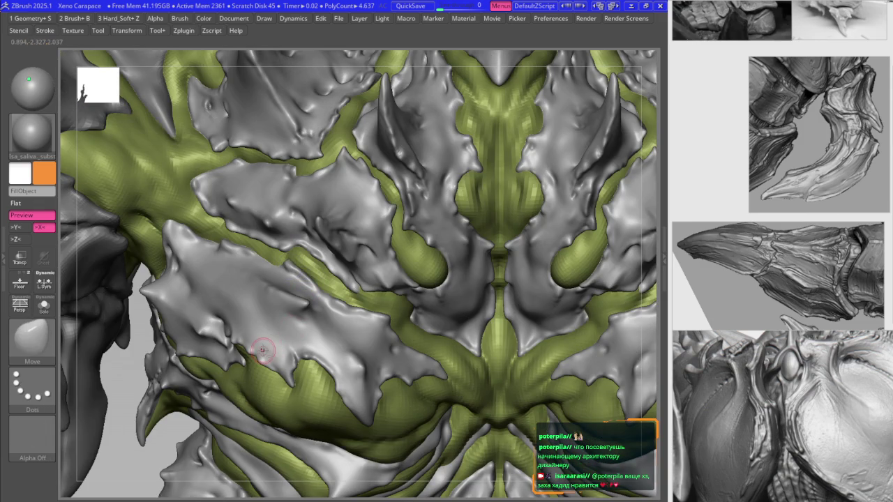
pyautogui.hotkey('shift', 'd')
pyautogui.moveTo(295, 317)
pyautogui.mouseDown(button='right')
pyautogui.moveTo(305, 282)
pyautogui.moveTo(268, 270)
pyautogui.mouseUp(button='right')
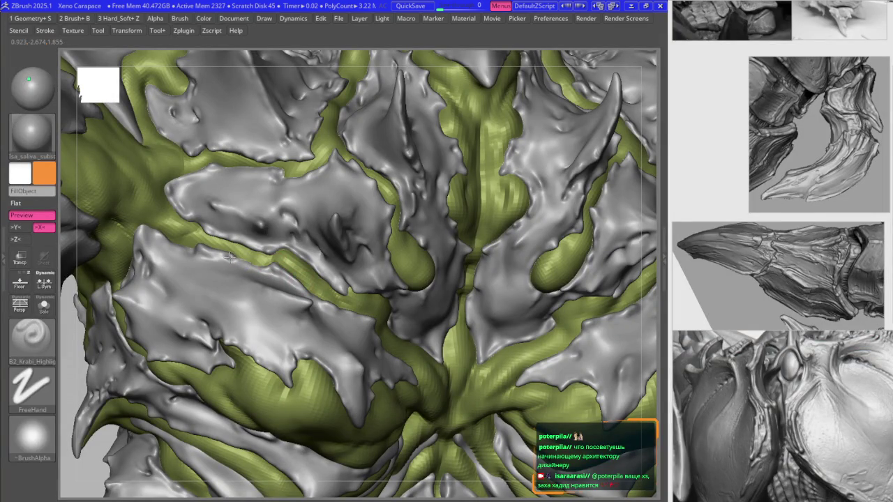
pyautogui.press('b')
pyautogui.press('m')
pyautogui.press('v')
pyautogui.moveTo(269, 251)
pyautogui.mouseDown(button='right')
pyautogui.moveTo(273, 240)
pyautogui.moveTo(277, 256)
pyautogui.moveTo(357, 237)
pyautogui.moveTo(303, 234)
pyautogui.mouseUp(button='right')
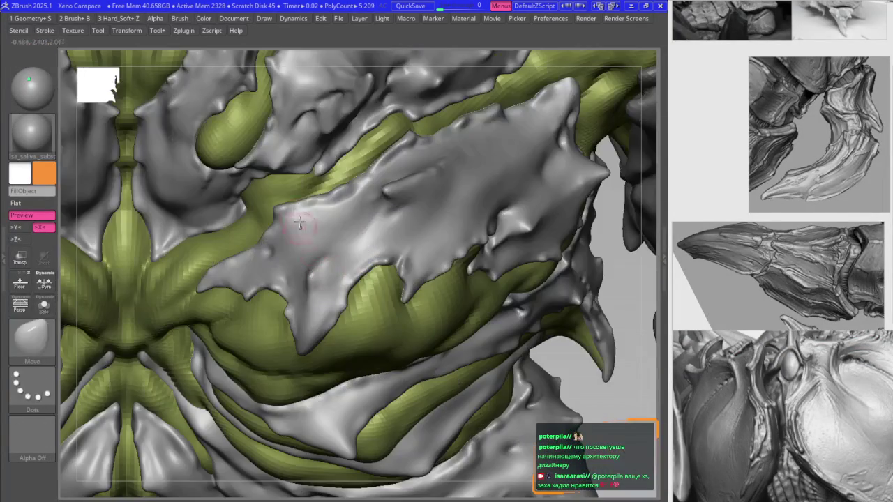
pyautogui.moveTo(276, 207); pyautogui.dragTo(354, 250, button='right')
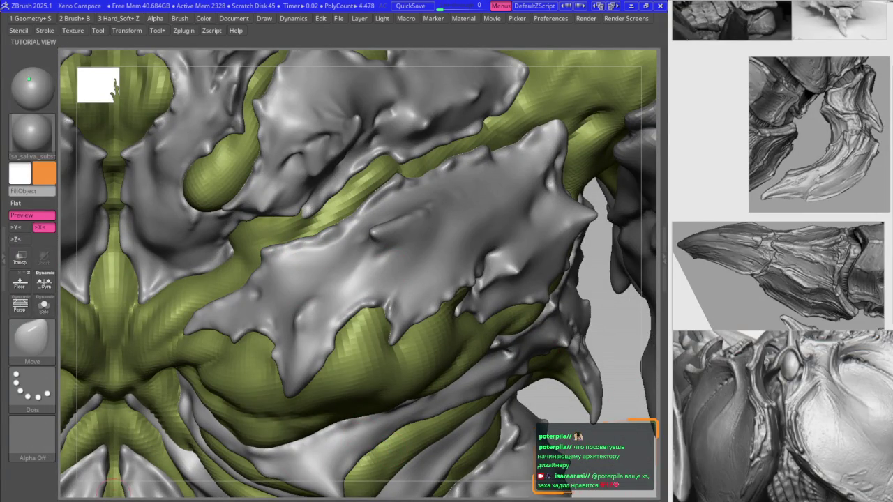
pyautogui.hotkey('shift', 't')
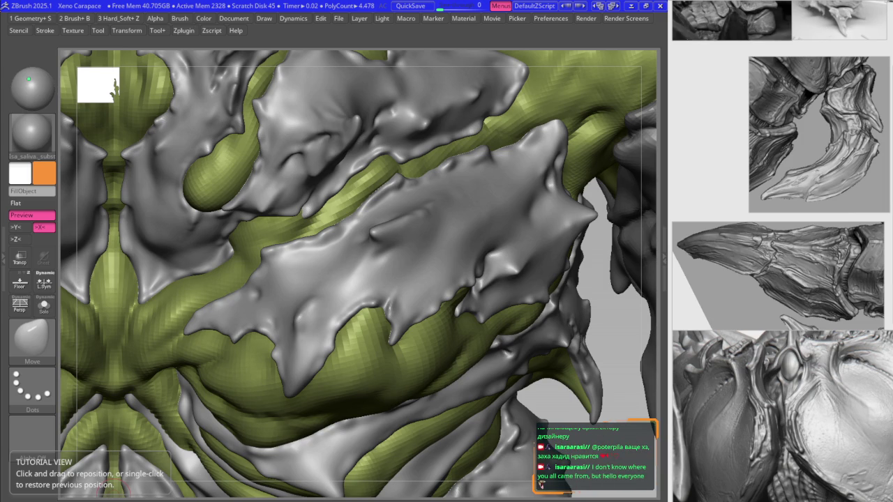
pyautogui.press('1')
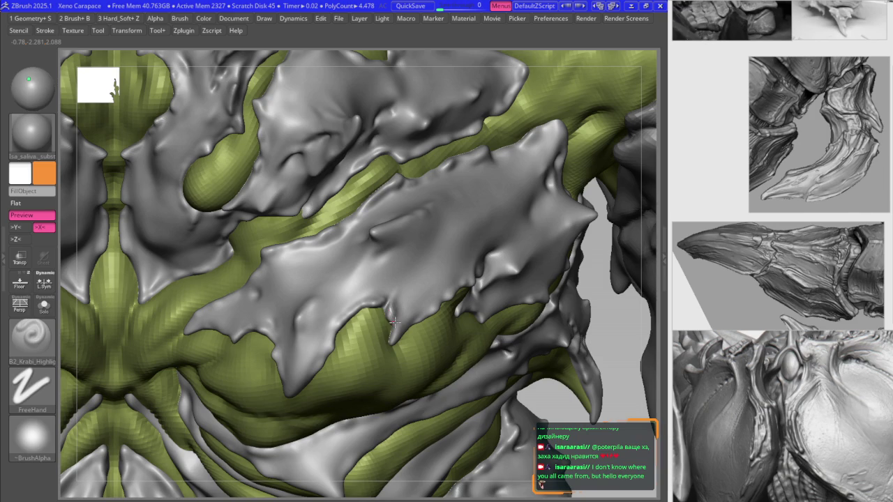
# - Zoom in on the armor plate and alternate Move and B2_Krabi_Highlight on its edge
pyautogui.press('m')
pyautogui.moveTo(401, 335); pyautogui.dragTo(422, 317, button='right')
pyautogui.press('1')
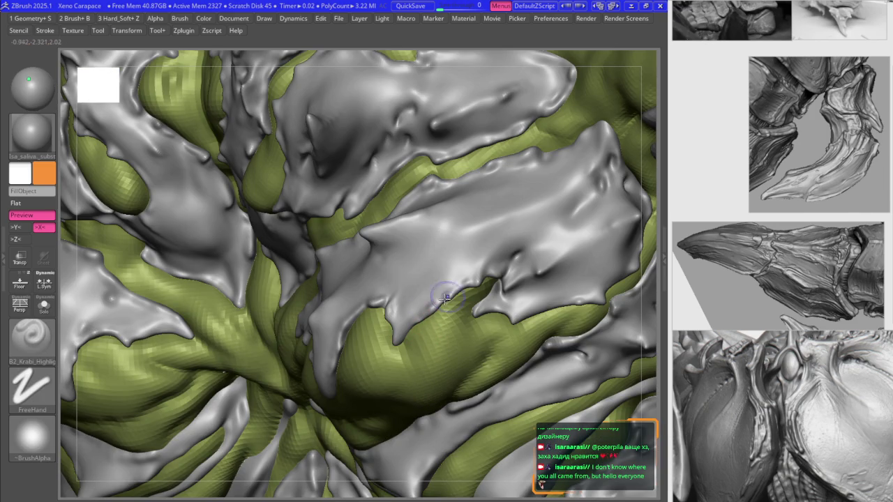
pyautogui.moveTo(480, 309); pyautogui.dragTo(503, 274, button='right')
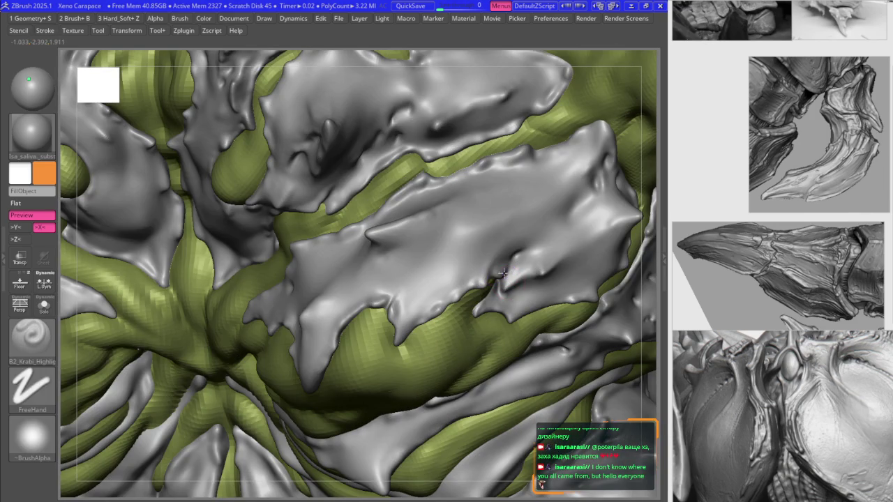
pyautogui.press('m')
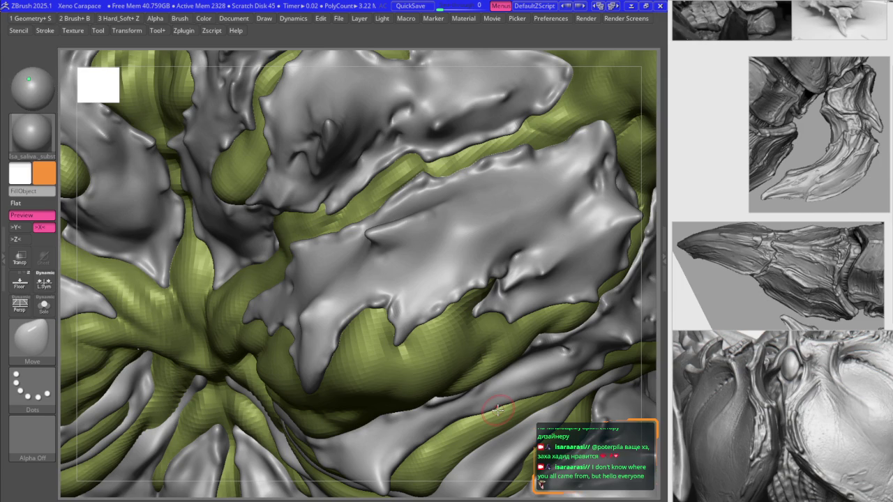
# - Undo several recent strokes on the chest plate to return to an earlier state
pyautogui.scroll(-5, 368, 286)
pyautogui.scroll(-2, 368, 286)
pyautogui.scroll(3, 365, 286)
pyautogui.scroll(3, 365, 286)
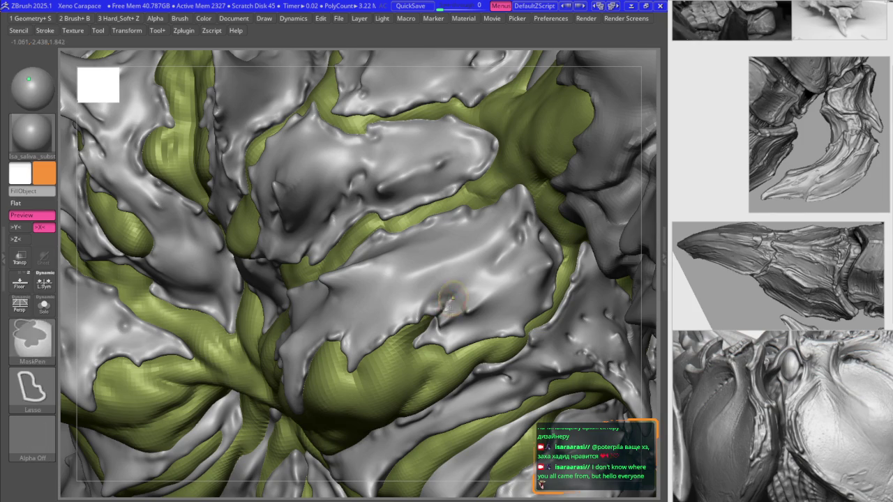
pyautogui.scroll(2, 453, 298)
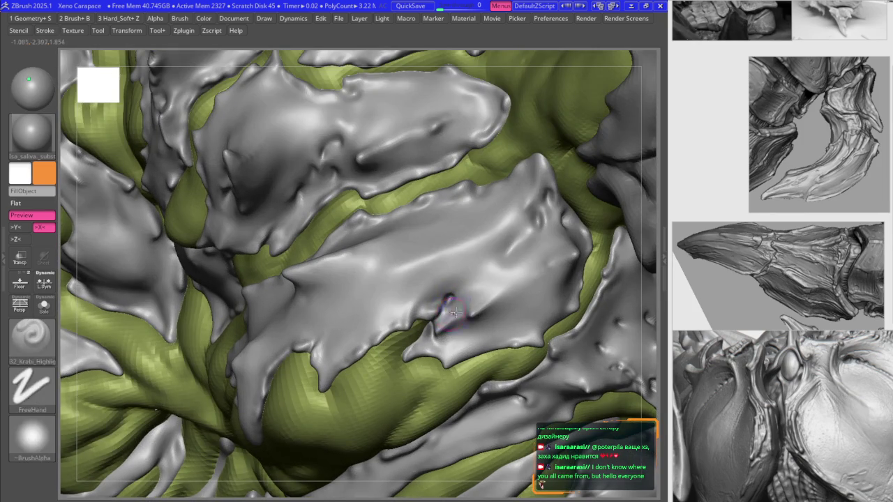
pyautogui.hotkey('ctrl', 'z')
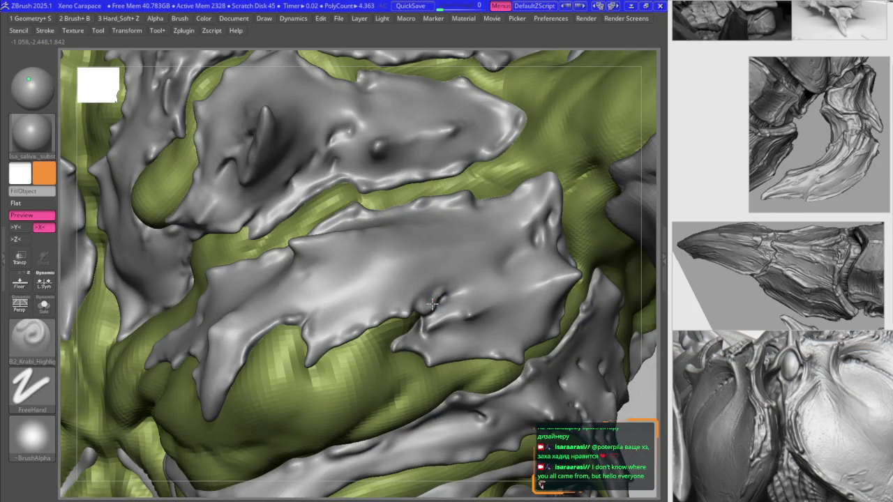
pyautogui.hotkey('ctrl', 'z')
pyautogui.hotkey('ctrl', 'z')
pyautogui.hotkey('ctrl', 'z')
pyautogui.hotkey('ctrl', 'z')
pyautogui.hotkey('ctrl', 'z')
pyautogui.hotkey('ctrl', 'z')
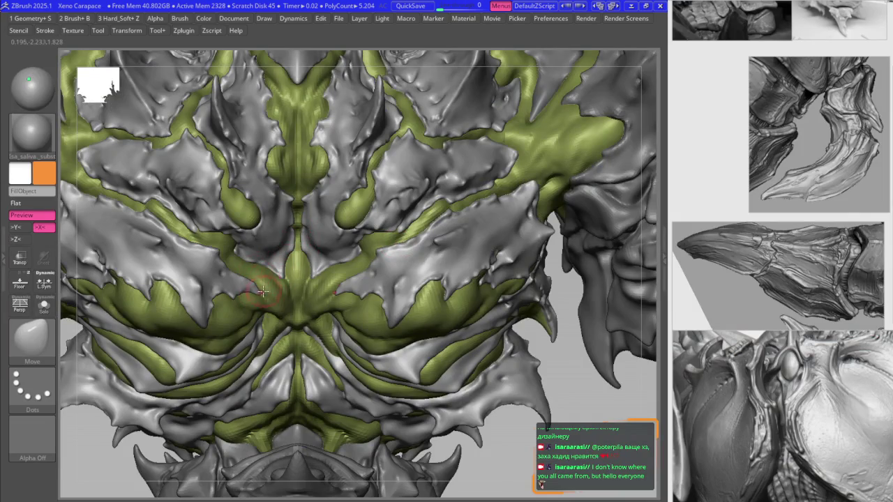
# - With the Move brush, drag the grey plate flap down over the green flesh
pyautogui.hotkey('ctrl', 'z')
pyautogui.hotkey('ctrl', 'z')
pyautogui.hotkey('ctrl', 'z')
pyautogui.hotkey('ctrl', 'z')
pyautogui.press('space')
pyautogui.click(284, 272)
pyautogui.hotkey('ctrl', 'z')
pyautogui.press('space')
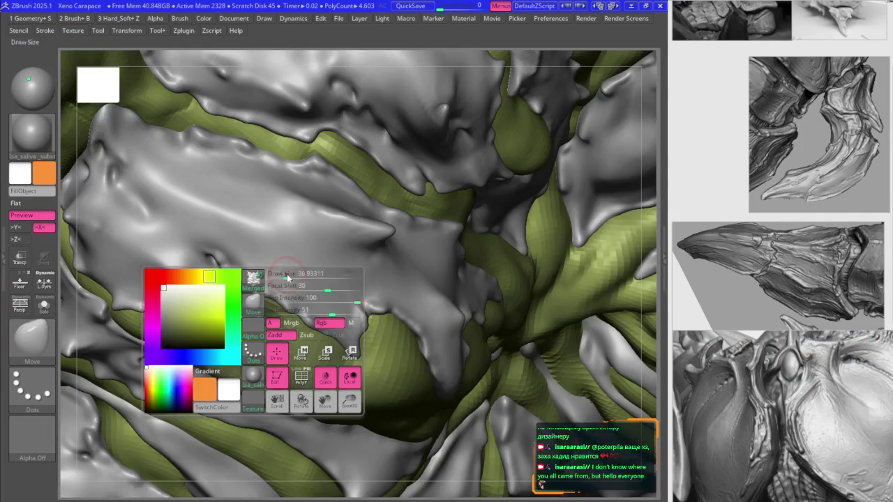
pyautogui.click(252, 307)
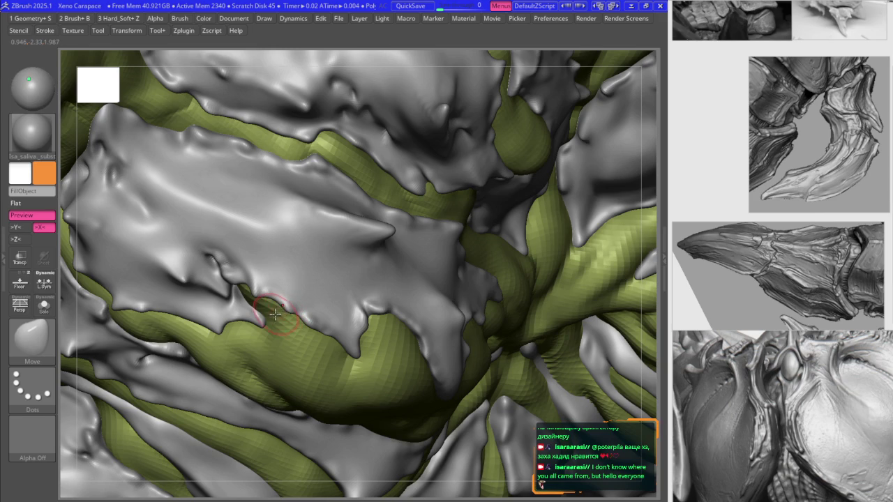
pyautogui.press('space')
pyautogui.moveTo(274, 339); pyautogui.dragTo(136, 484)
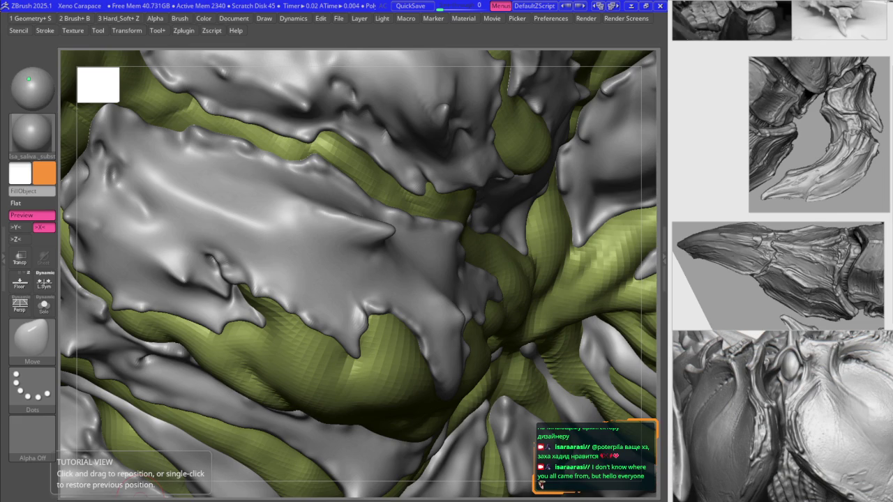
# - From a three-quarter view, refine the other side's plate edges with Move and B2_Krabi_Highlight to match
pyautogui.click(307, 230)
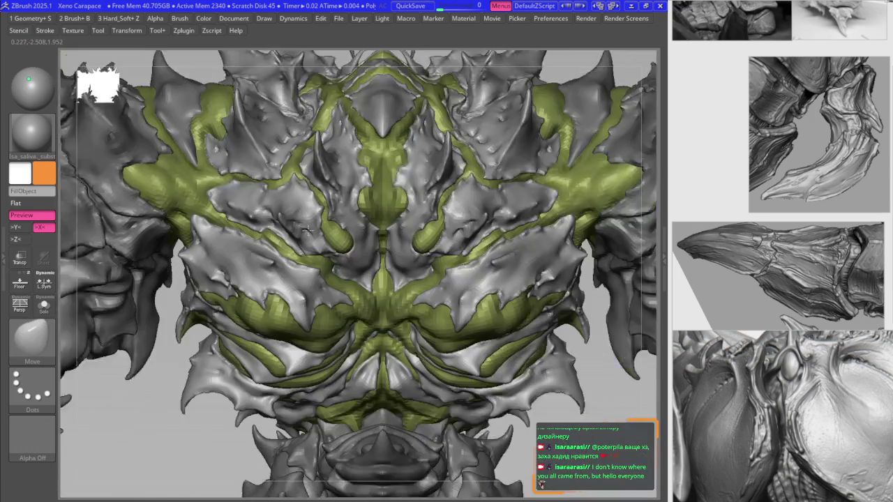
pyautogui.moveTo(307, 230)
pyautogui.mouseDown(button='right')
pyautogui.moveTo(454, 245)
pyautogui.moveTo(432, 284)
pyautogui.mouseUp(button='right')
pyautogui.press('b')
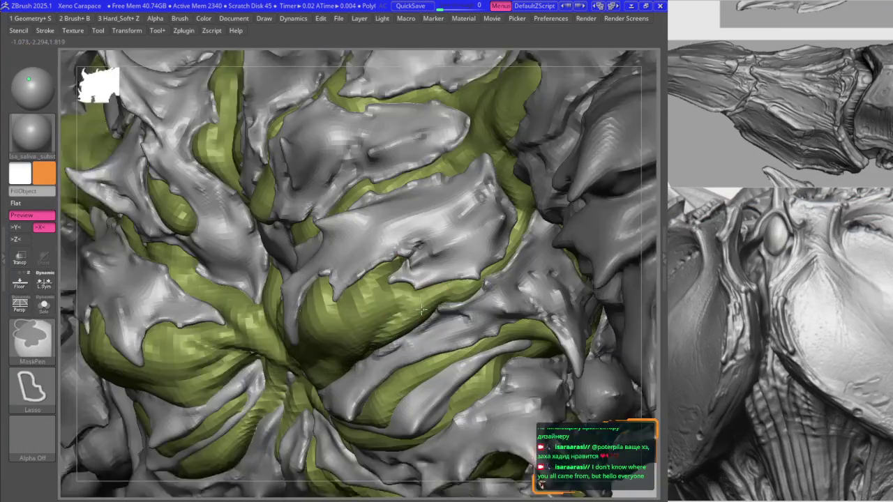
pyautogui.rightClick(431, 285)
pyautogui.moveTo(432, 284)
pyautogui.mouseDown(button='right')
pyautogui.moveTo(438, 281)
pyautogui.moveTo(408, 282)
pyautogui.moveTo(410, 235)
pyautogui.moveTo(399, 207)
pyautogui.moveTo(411, 183)
pyautogui.mouseUp(button='right')
pyautogui.press('b')
pyautogui.press('m')
pyautogui.press('v')
pyautogui.press('b')
pyautogui.press('k')
pyautogui.press('h')
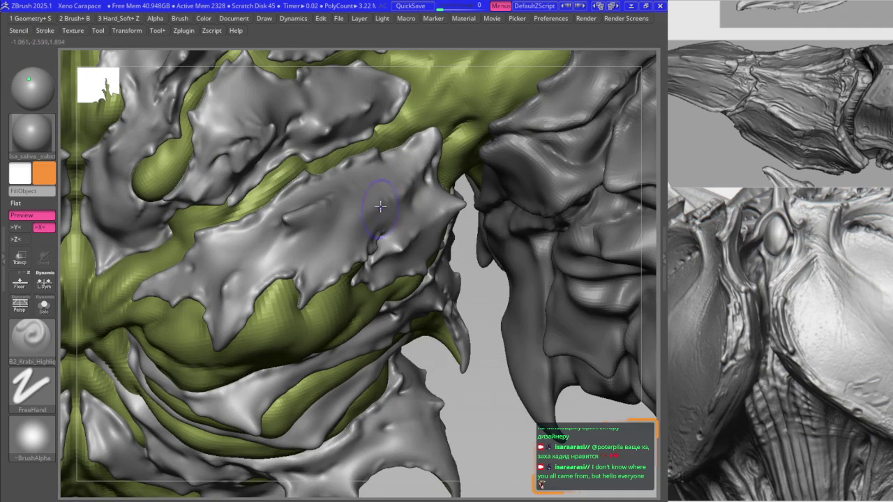
# - Alternate Move and B2_Krabi_Highlight on plate edges, then frame the whole symmetric chest
pyautogui.press('b')
pyautogui.press('m')
pyautogui.press('v')
pyautogui.press('b')
pyautogui.press('k')
pyautogui.press('h')
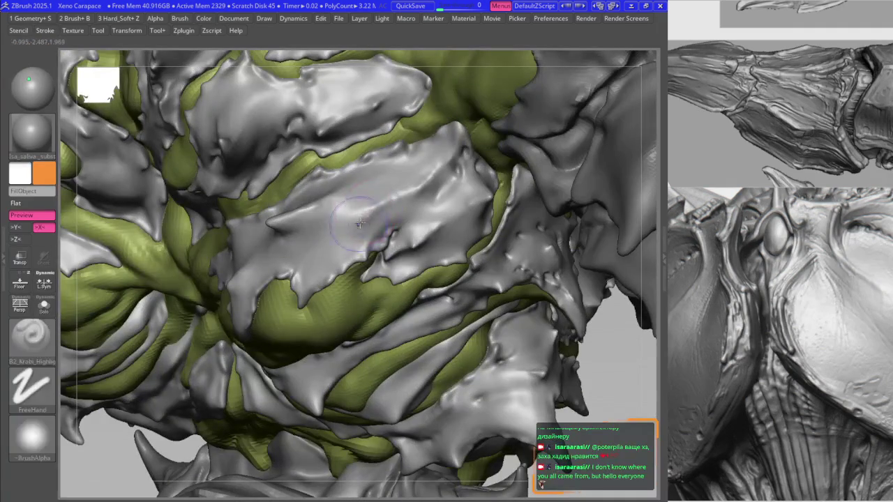
pyautogui.press('d')
pyautogui.press('b')
pyautogui.press('m')
pyautogui.press('v')
pyautogui.press('f')
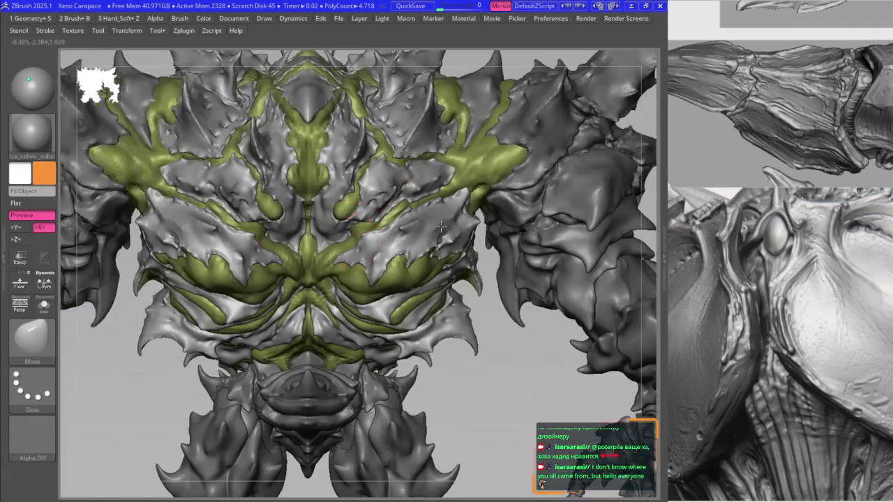
pyautogui.moveTo(366, 220); pyautogui.dragTo(260, 222, button='right')
# - Smooth the plate edges overlapping the flesh, then switch to B2_Krabi_Highlight
pyautogui.press('b')
pyautogui.press('s')
pyautogui.press('m')
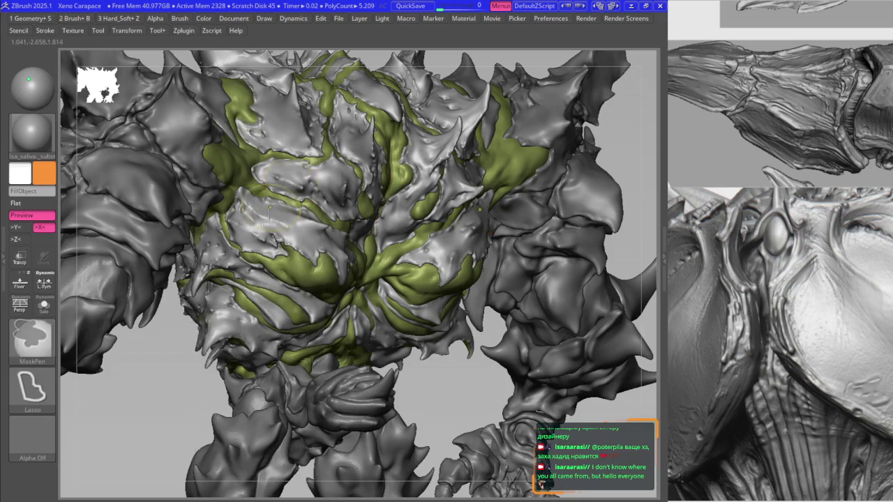
pyautogui.scroll(3, 260, 222)
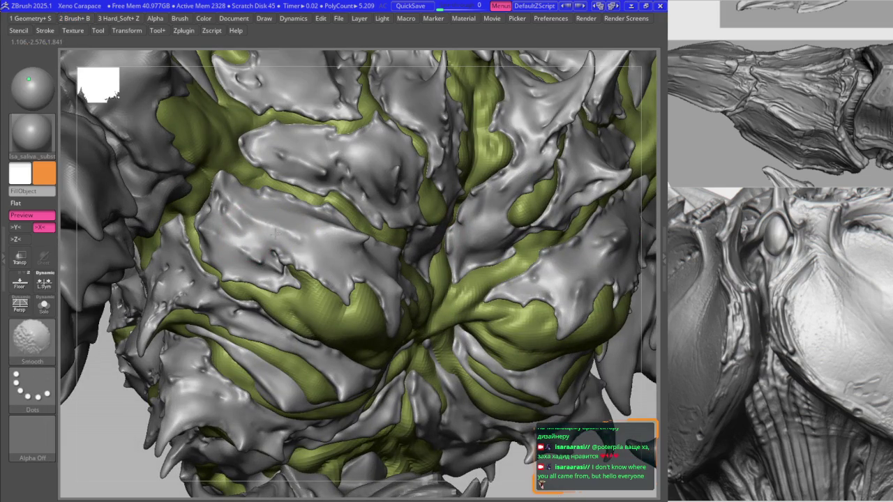
pyautogui.press('b')
pyautogui.click(260, 337)
pyautogui.press('space')
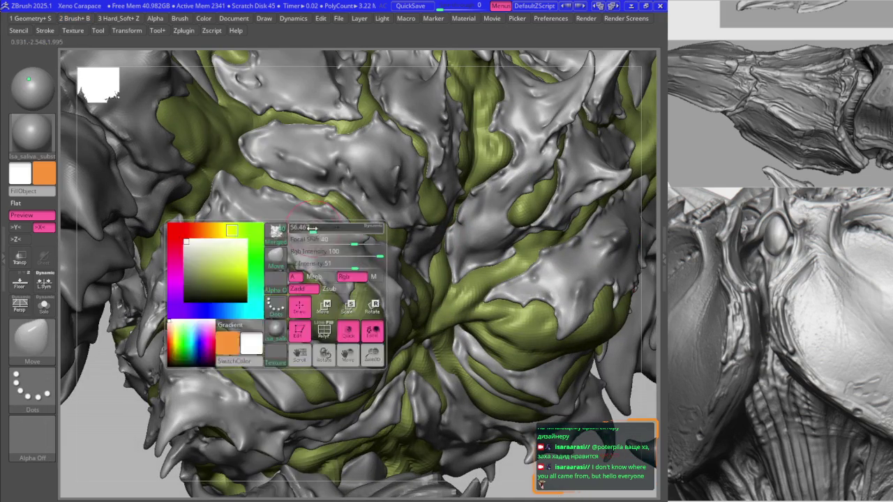
pyautogui.scroll(4, 302, 236)
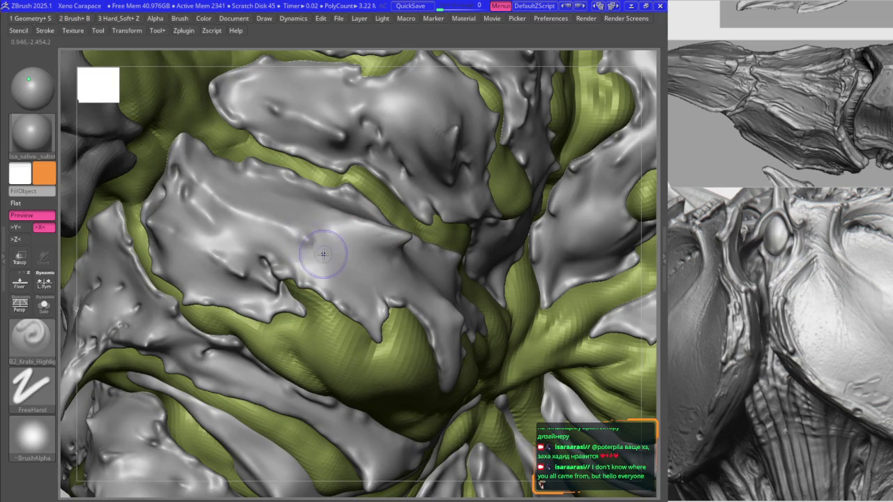
# - Push in the plate edge on the lower left chest using Move and Smooth
pyautogui.press('b')
pyautogui.press('m')
pyautogui.press('v')
pyautogui.scroll(-3, 306, 267)
pyautogui.press('space')
pyautogui.press('shift')
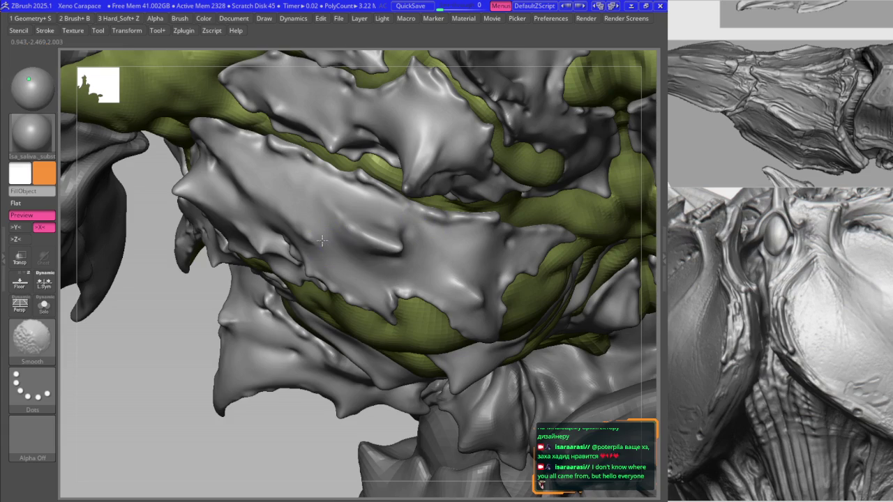
pyautogui.keyDown('shift'); pyautogui.moveTo(320, 236); pyautogui.dragTo(362, 271, button='right'); pyautogui.keyUp('shift')
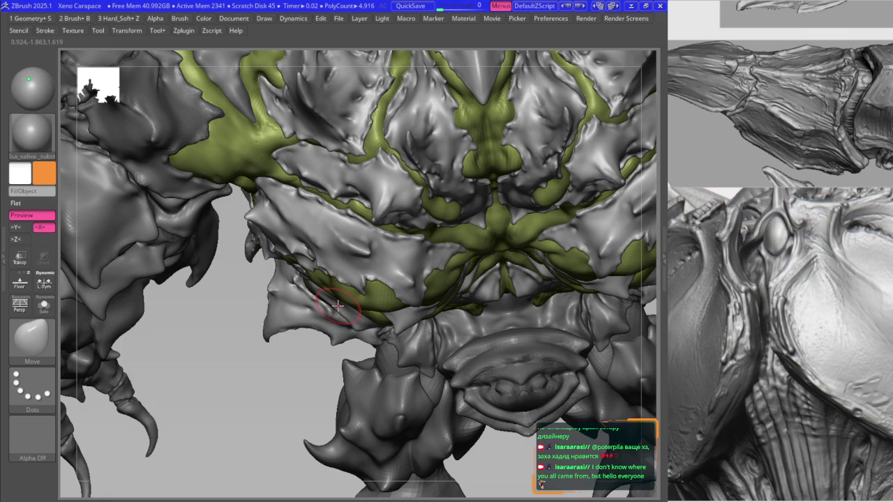
pyautogui.moveTo(395, 196); pyautogui.dragTo(409, 199)
pyautogui.press('f')
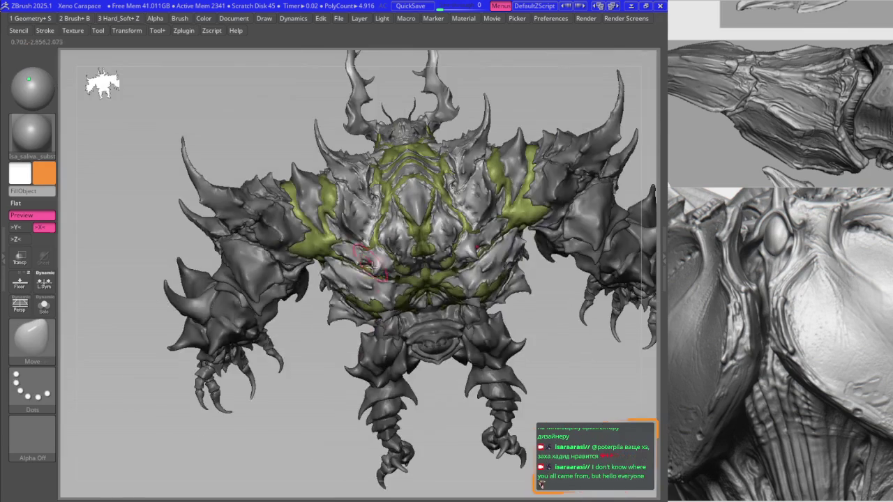
pyautogui.moveTo(279, 348); pyautogui.dragTo(349, 298)
# - Switch subtool visibility sets to V3 then V2 to show the flesh and armour
pyautogui.press('F1')
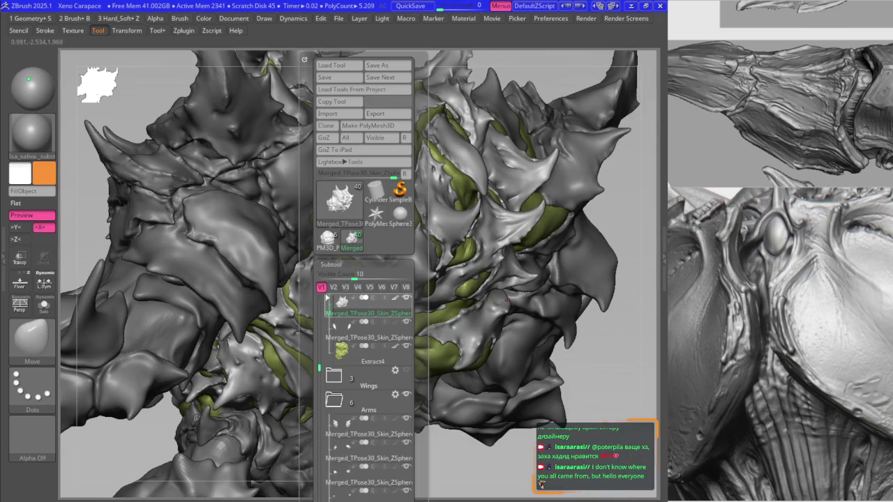
pyautogui.click(345, 287)
pyautogui.click(334, 287)
pyautogui.moveTo(336, 290)
pyautogui.mouseDown(button='right')
pyautogui.moveTo(337, 228)
pyautogui.moveTo(376, 308)
pyautogui.mouseUp(button='right')
pyautogui.press('b')
pyautogui.press('m')
pyautogui.press('v')
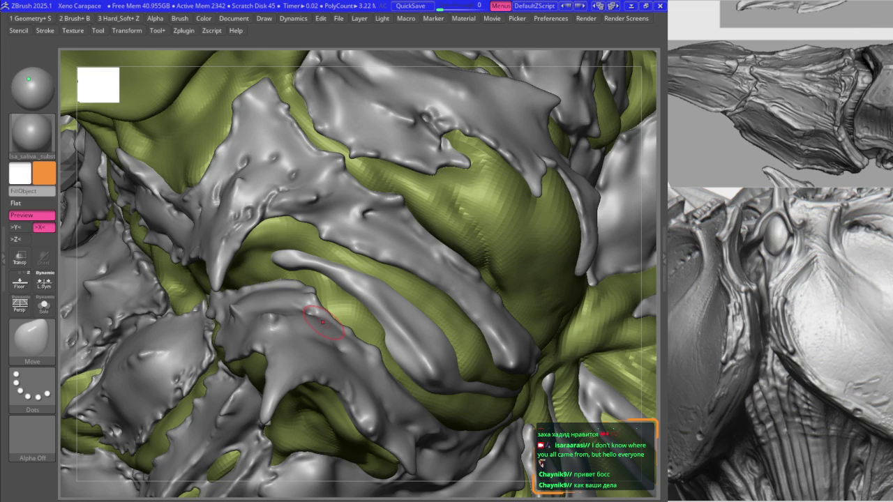
# - Orbit around the chest side and pull the side plates into spikier flaps with Move
pyautogui.moveTo(356, 277)
pyautogui.mouseDown(button='right')
pyautogui.moveTo(354, 312)
pyautogui.moveTo(375, 301)
pyautogui.mouseUp(button='right')
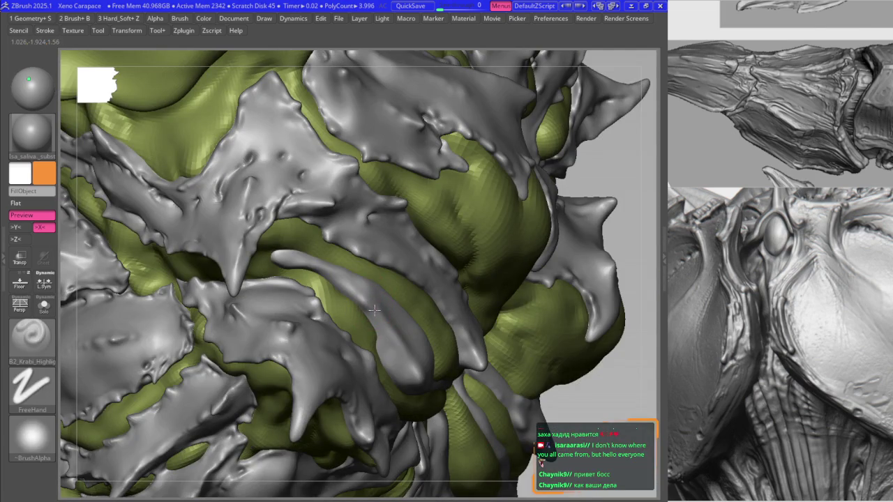
pyautogui.moveTo(368, 305)
pyautogui.mouseDown(button='right')
pyautogui.moveTo(355, 298)
pyautogui.moveTo(374, 304)
pyautogui.moveTo(442, 280)
pyautogui.mouseUp(button='right')
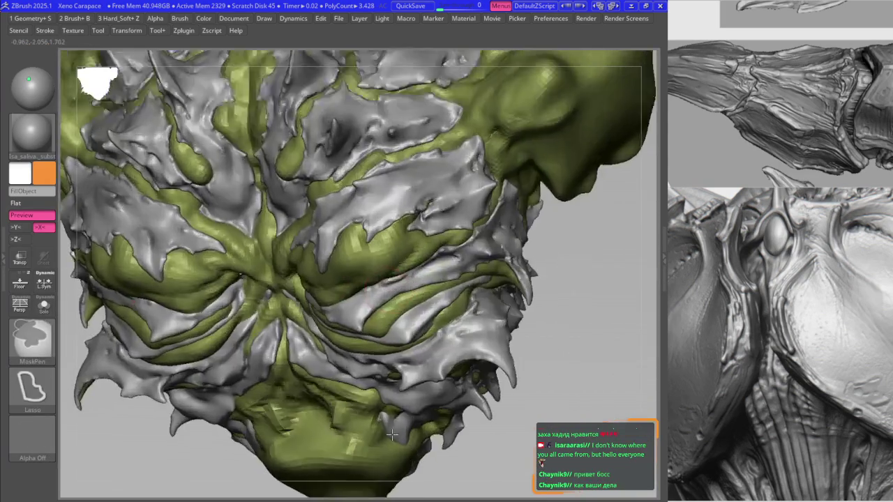
pyautogui.press('b')
pyautogui.press('m')
pyautogui.press('v')
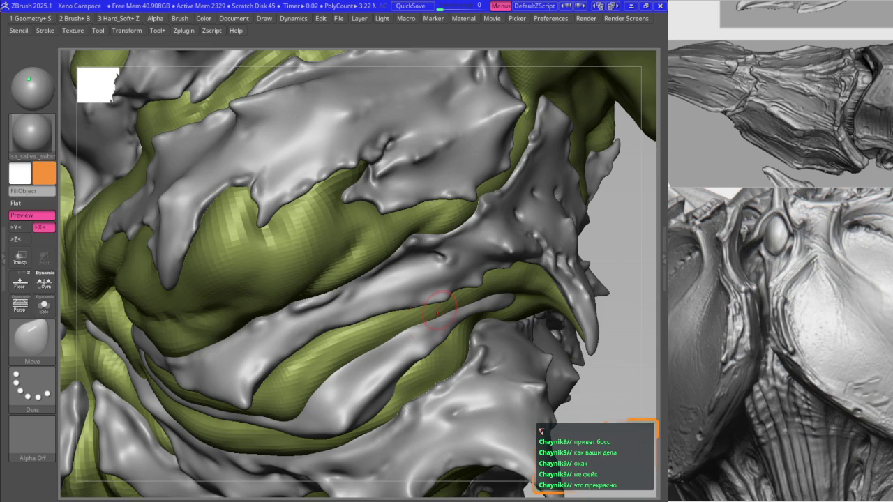
pyautogui.moveTo(398, 286); pyautogui.dragTo(448, 295, button='right')
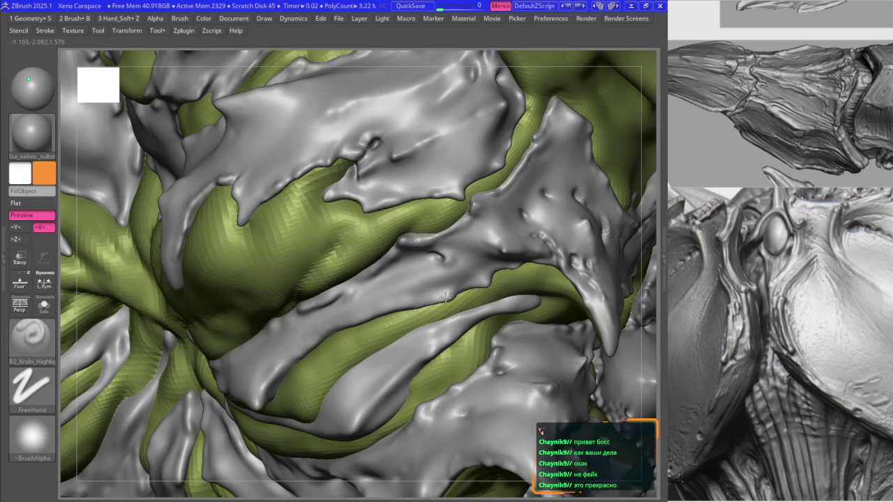
pyautogui.press('b')
pyautogui.press('m')
pyautogui.press('v')
# - Orbit and zoom back to a frontal view of the armour plates
pyautogui.moveTo(431, 260); pyautogui.dragTo(400, 253, button='right')
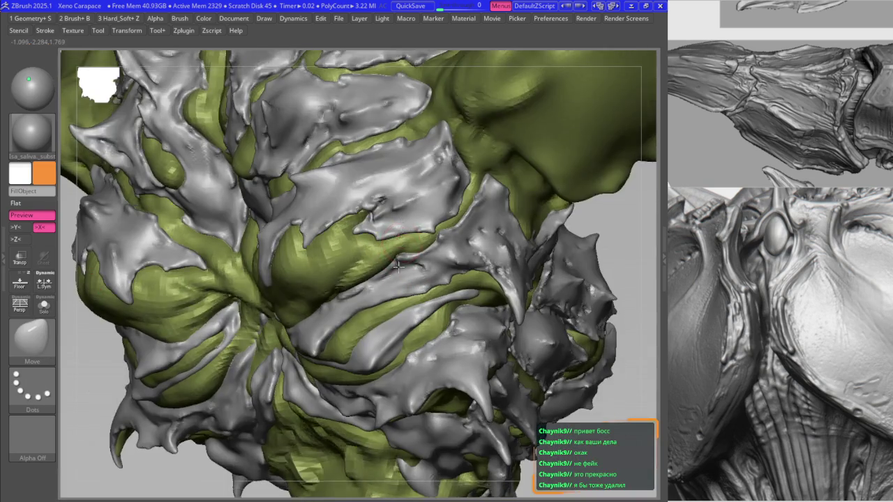
pyautogui.scroll(5, 399, 255)
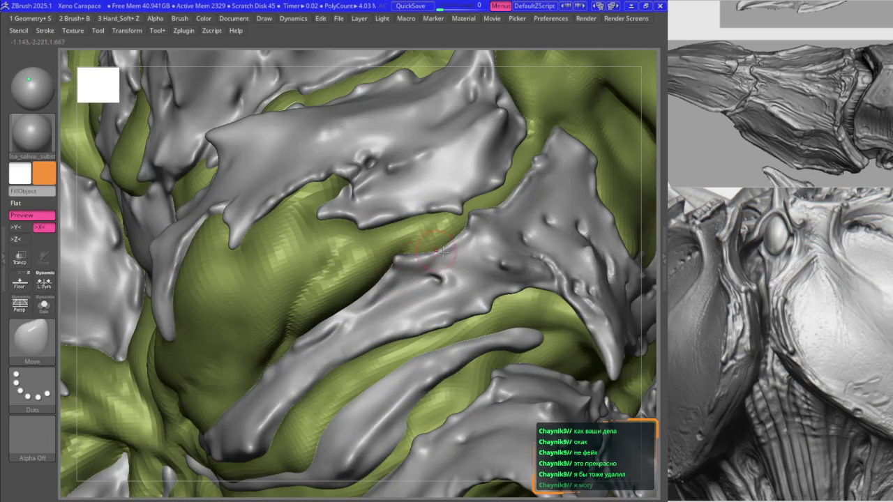
pyautogui.scroll(-5, 432, 249)
pyautogui.moveTo(432, 249)
pyautogui.keyDown('shift'); pyautogui.mouseDown(button='right')
pyautogui.moveTo(374, 174)
pyautogui.moveTo(328, 237)
pyautogui.mouseUp(button='right'); pyautogui.keyUp('shift')
pyautogui.scroll(-3, 374, 174)
pyautogui.scroll(2, 374, 175)
pyautogui.scroll(4, 328, 237)
pyautogui.scroll(3, 321, 248)
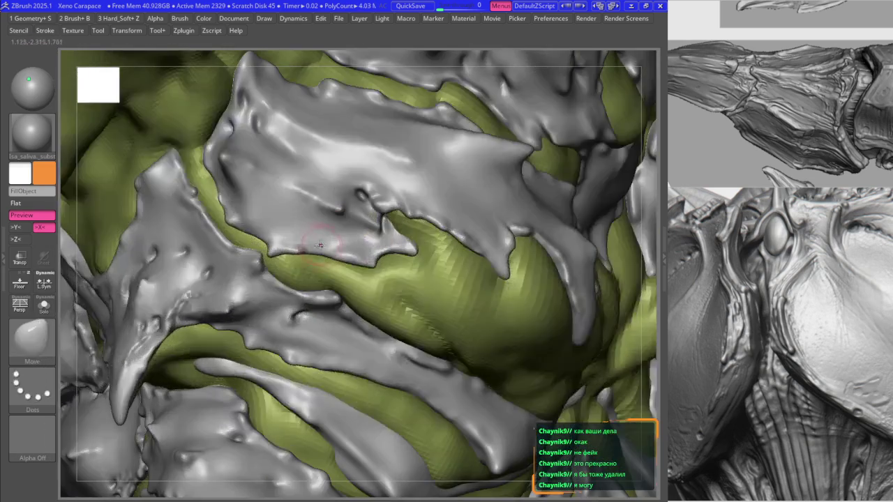
pyautogui.scroll(-2, 322, 249)
# - Raise the central chest plate edge with Move, exposing more bulging green flesh
pyautogui.moveTo(309, 249); pyautogui.dragTo(281, 256, button='right')
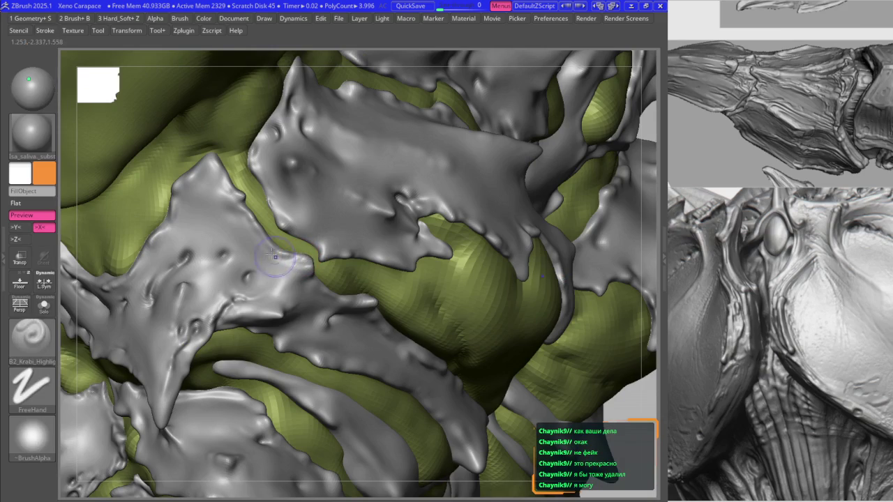
pyautogui.press('b')
pyautogui.press('m')
pyautogui.press('v')
pyautogui.scroll(-2, 282, 255)
pyautogui.scroll(-3, 293, 241)
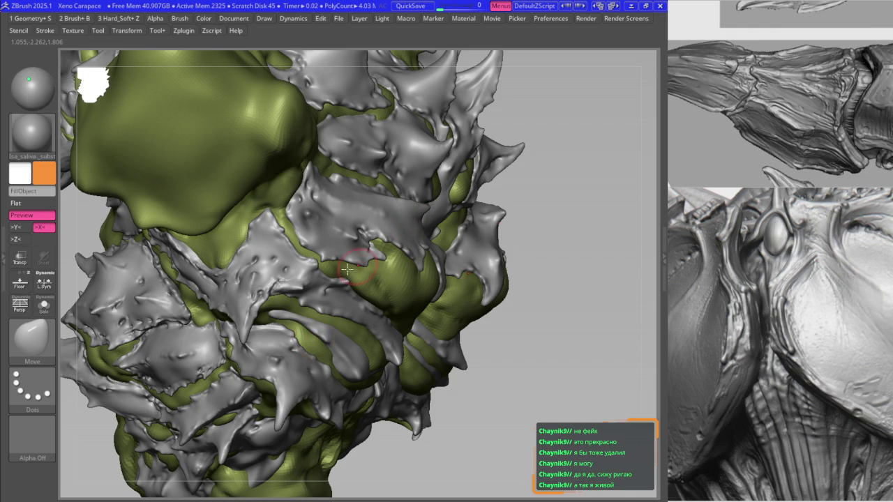
# - Smooth the chest's side and pick the B2_Krabi_Highlight brush from the brush palette
pyautogui.moveTo(310, 271)
pyautogui.mouseDown(button='right')
pyautogui.moveTo(321, 256)
pyautogui.moveTo(345, 258)
pyautogui.moveTo(345, 233)
pyautogui.moveTo(334, 283)
pyautogui.moveTo(331, 231)
pyautogui.mouseUp(button='right')
pyautogui.press('ctrl')
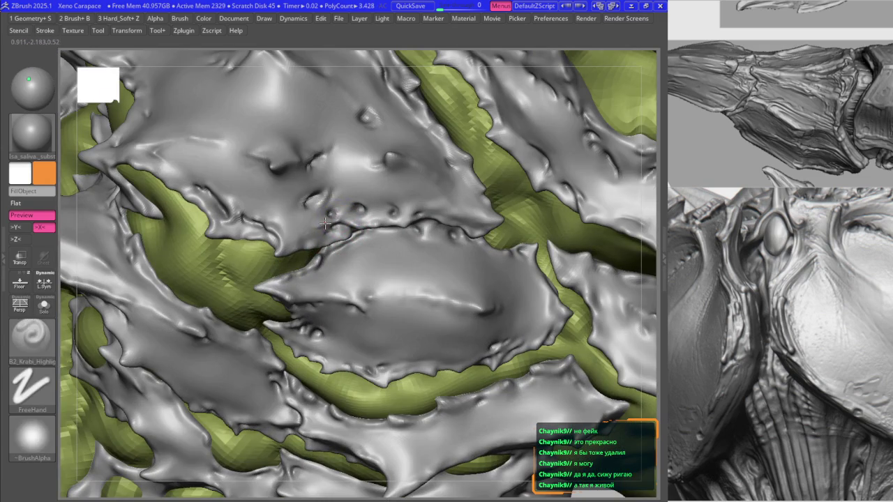
pyautogui.moveTo(259, 208); pyautogui.dragTo(312, 237, button='right')
pyautogui.press('space')
pyautogui.press('shift')
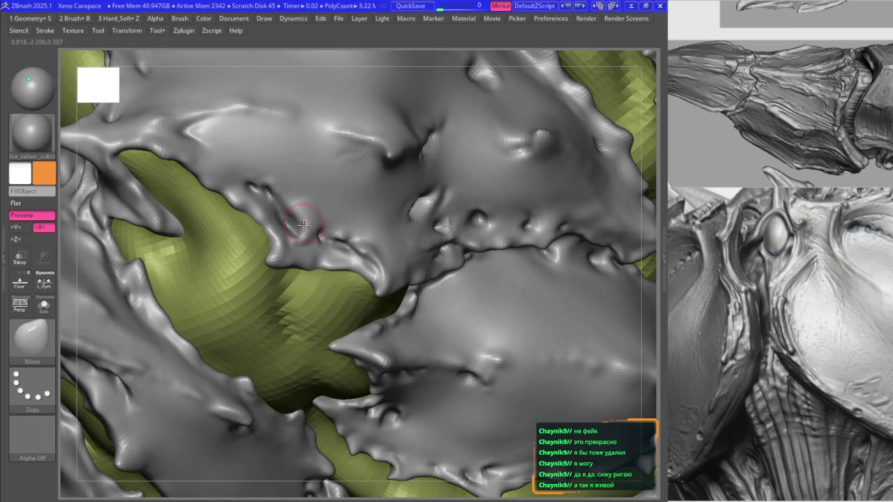
pyautogui.press('space')
pyautogui.click(293, 339)
pyautogui.press('space')
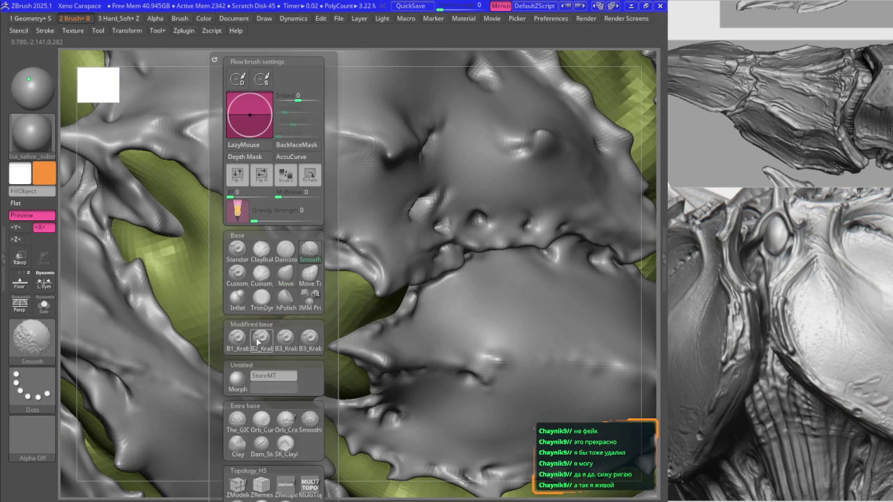
# - Reshape the side plate edge, alternating the Move and B2_Krabi_Highlight brushes
pyautogui.moveTo(233, 204)
pyautogui.mouseDown(button='right')
pyautogui.moveTo(260, 245)
pyautogui.moveTo(332, 252)
pyautogui.moveTo(328, 273)
pyautogui.moveTo(388, 278)
pyautogui.moveTo(337, 222)
pyautogui.mouseUp(button='right')
pyautogui.press('b')
pyautogui.press('m')
pyautogui.press('v')
pyautogui.press('1')
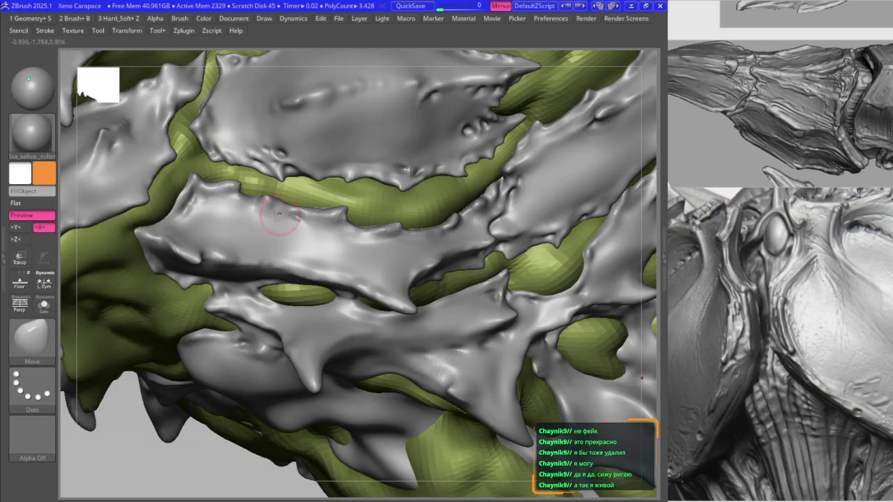
pyautogui.press('1')
# - Highlight and smooth the lower chest plate face so its spiked tips hang downward
pyautogui.moveTo(301, 235)
pyautogui.mouseDown(button='right')
pyautogui.moveTo(256, 231)
pyautogui.moveTo(271, 171)
pyautogui.moveTo(245, 187)
pyautogui.mouseUp(button='right')
pyautogui.press('1')
pyautogui.press('shift')
pyautogui.press('space')
pyautogui.moveTo(240, 191); pyautogui.dragTo(279, 210, button='right')
pyautogui.press('space')
pyautogui.hotkey('ctrl', 'shift', 't')
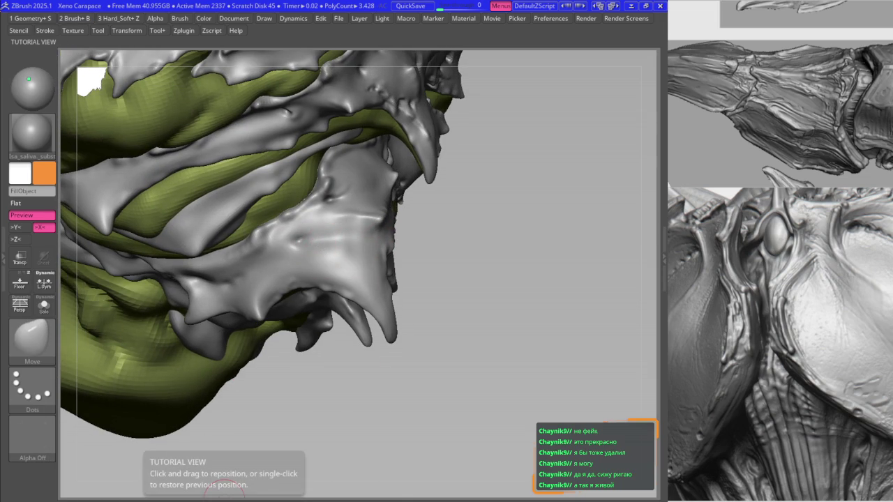